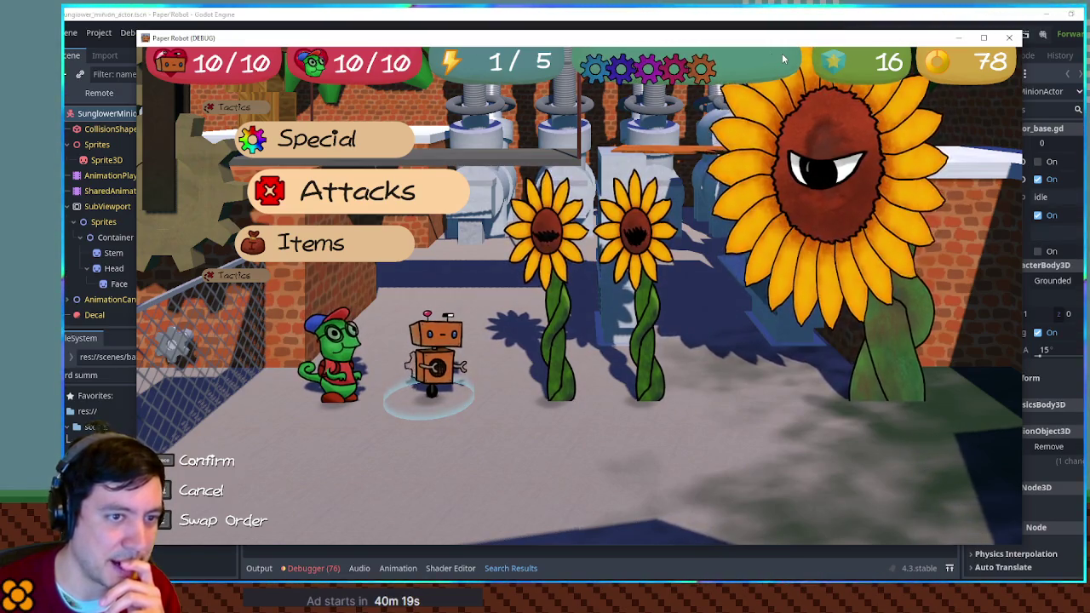
- Throw a Tennis Ball at the enemies from the Items menu
{"action": "key", "text": "F8"}
{"action": "key", "text": "alt+Tab"}
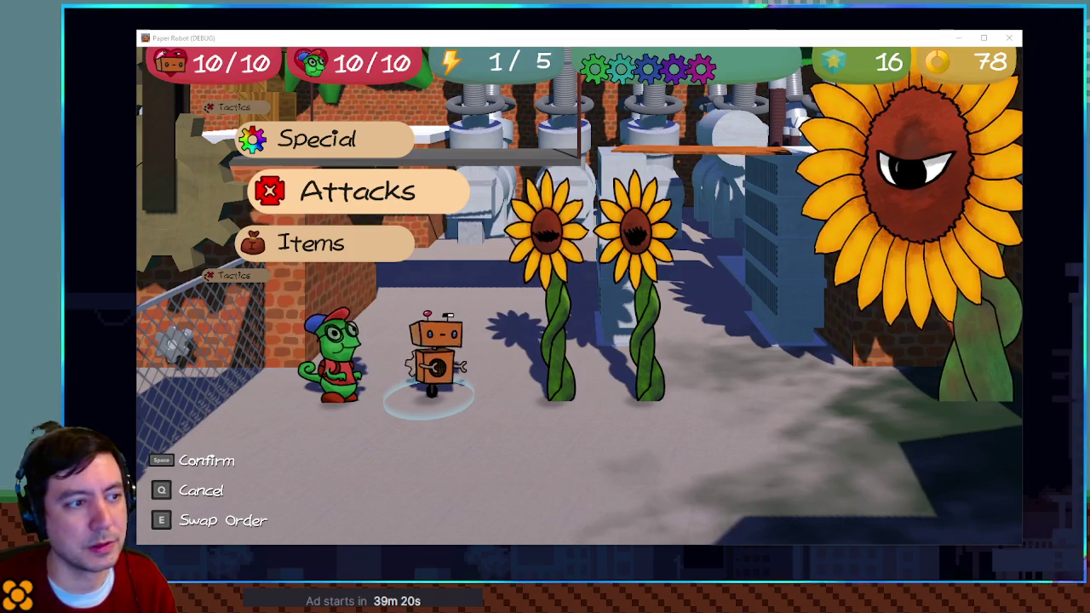
{"action": "key", "text": "Down"}
{"action": "key", "text": "space"}
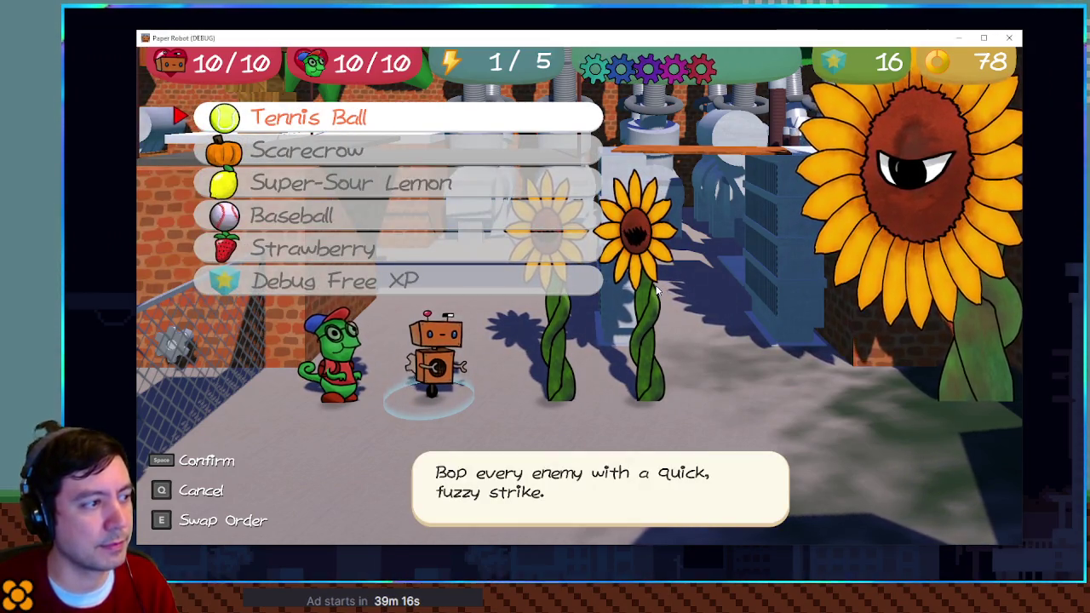
{"action": "key", "text": "space"}
{"action": "key", "text": "space"}
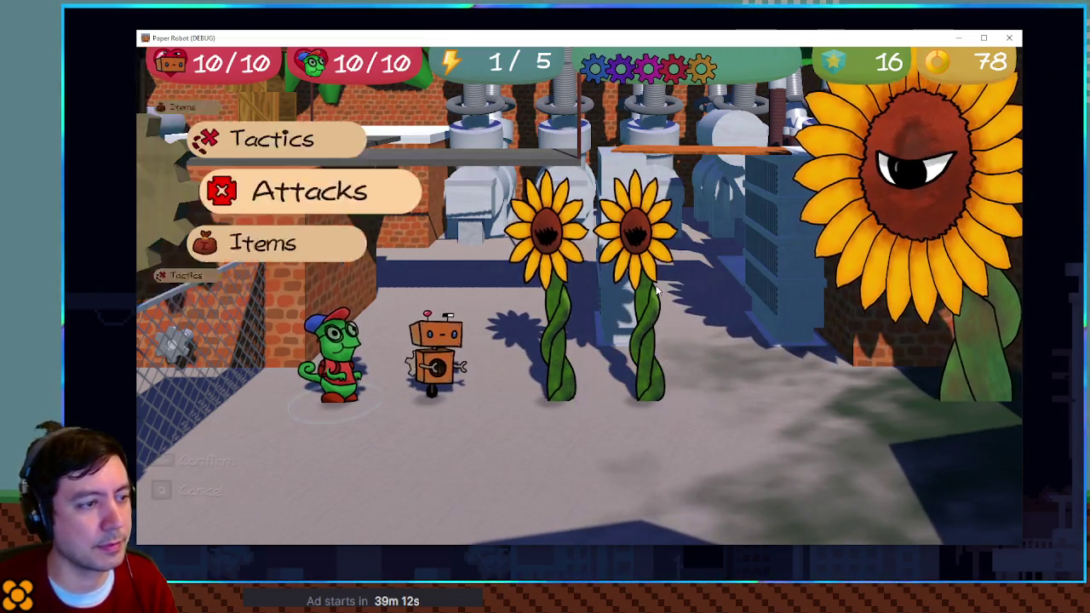
- Use the Scarecrow item to place a decoy in the battle
{"action": "key", "text": "space"}
{"action": "key", "text": "q"}
{"action": "key", "text": "Down"}
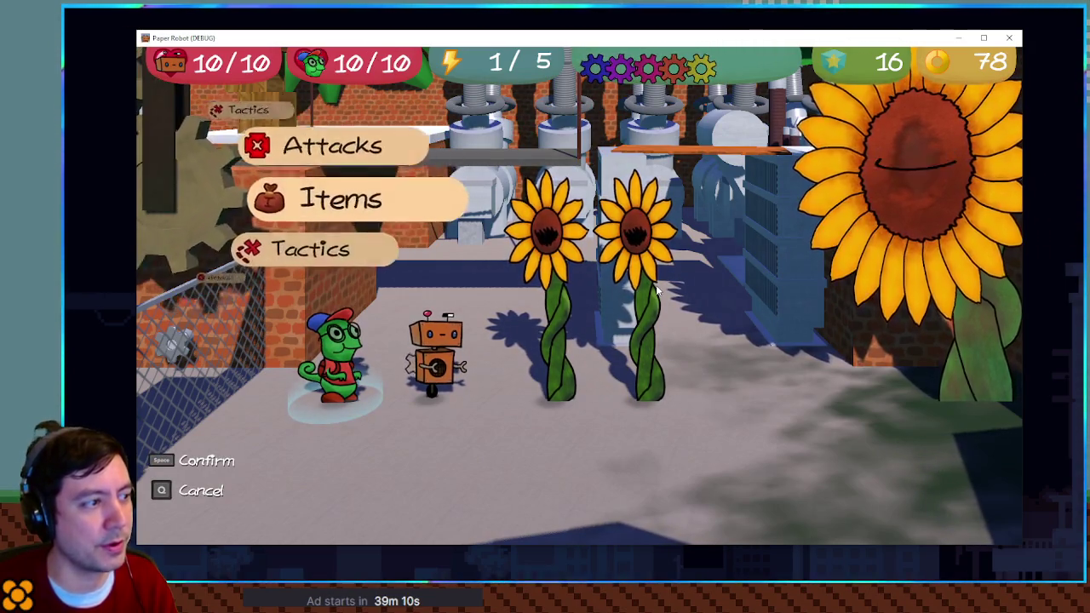
{"action": "key", "text": "space"}
{"action": "key", "text": "Down"}
{"action": "key", "text": "Down"}
{"action": "key", "text": "Down"}
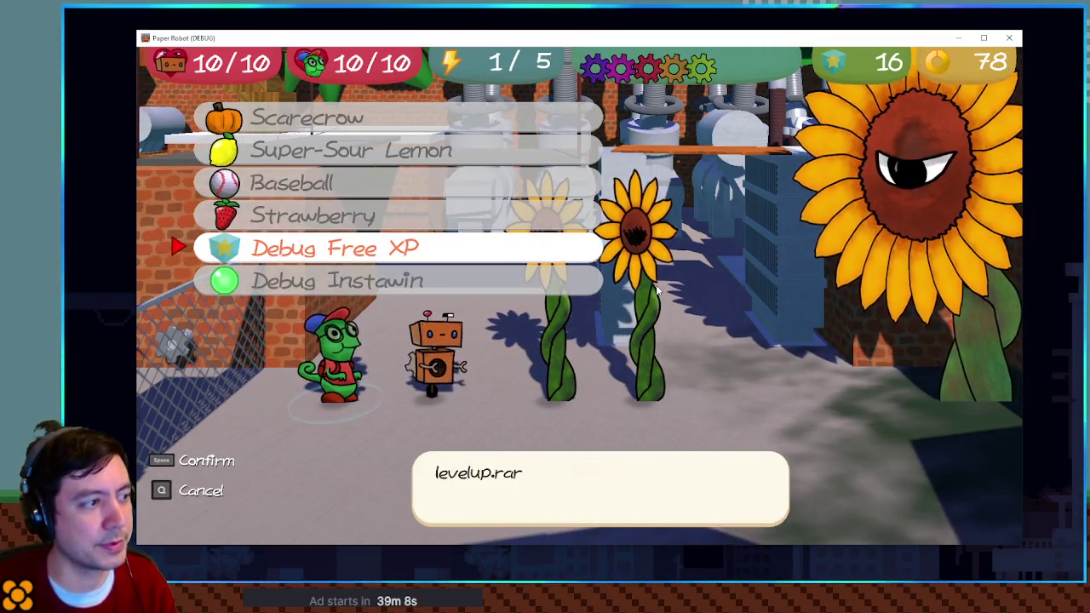
{"action": "key", "text": "Up"}
{"action": "key", "text": "Up"}
{"action": "key", "text": "Up"}
{"action": "key", "text": "space"}
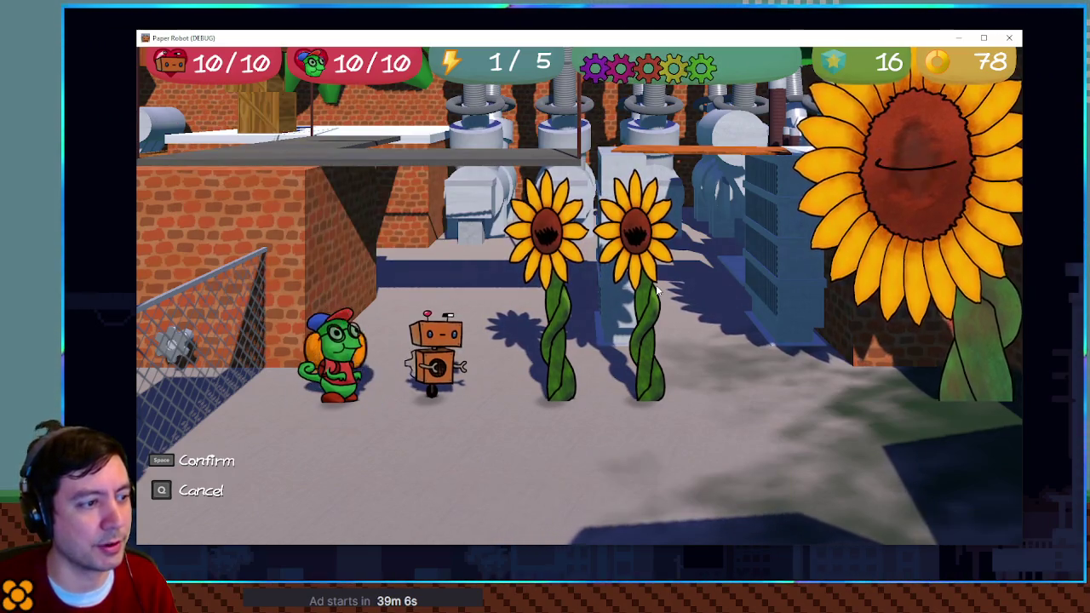
{"action": "key", "text": "space"}
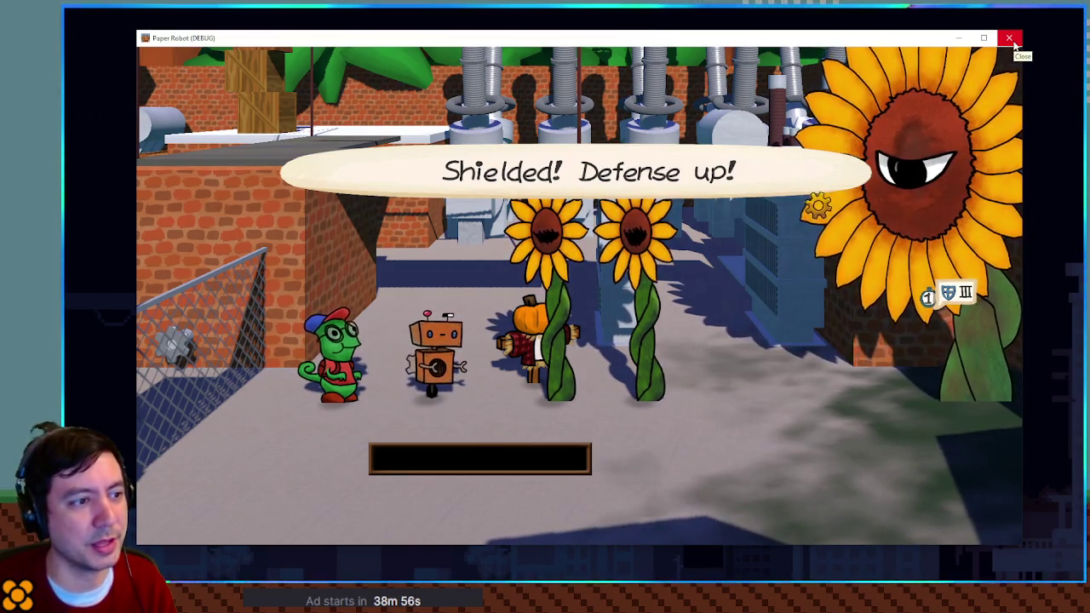
- Stop the game, then fold SunflowerChargeUp and expand EnemyFlowerSummon in ch2_moves.gd
{"action": "left_click", "coordinate": [1011, 40]}
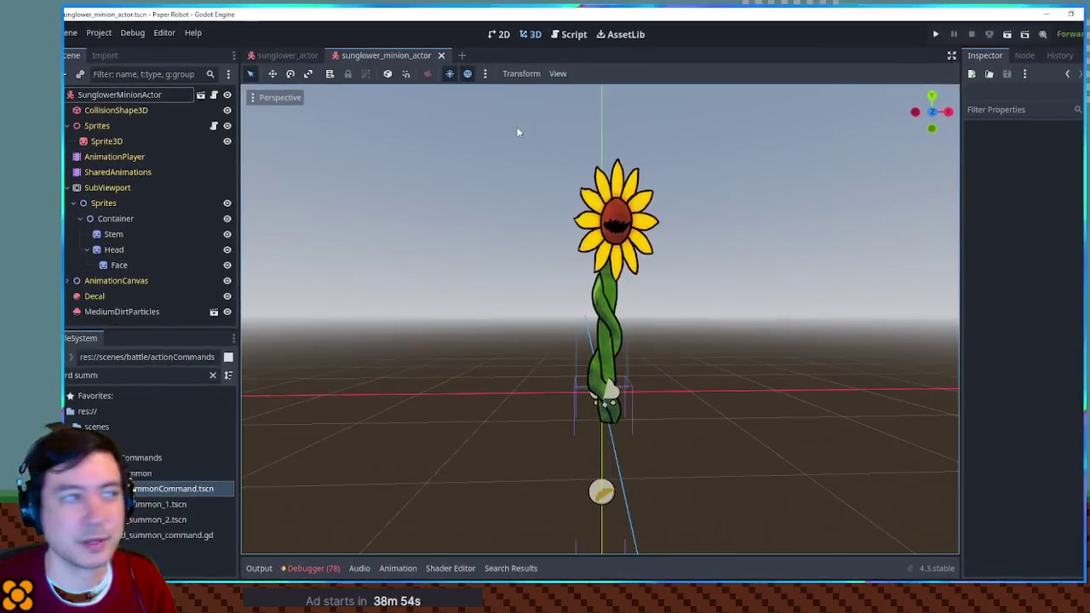
{"action": "left_click", "coordinate": [573, 34]}
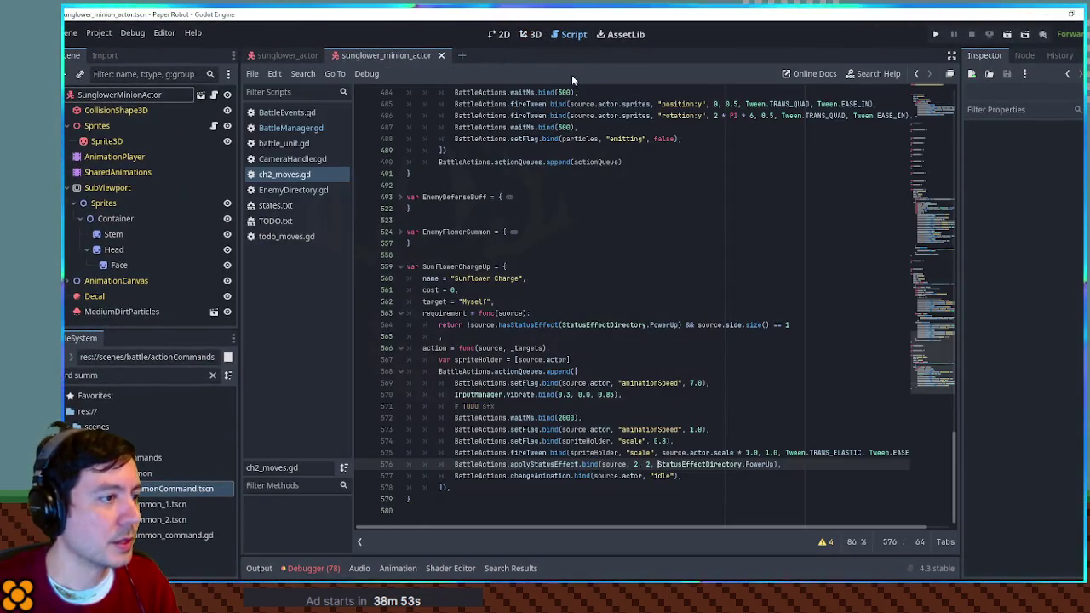
{"action": "left_click", "coordinate": [402, 267]}
{"action": "left_click", "coordinate": [399, 233]}
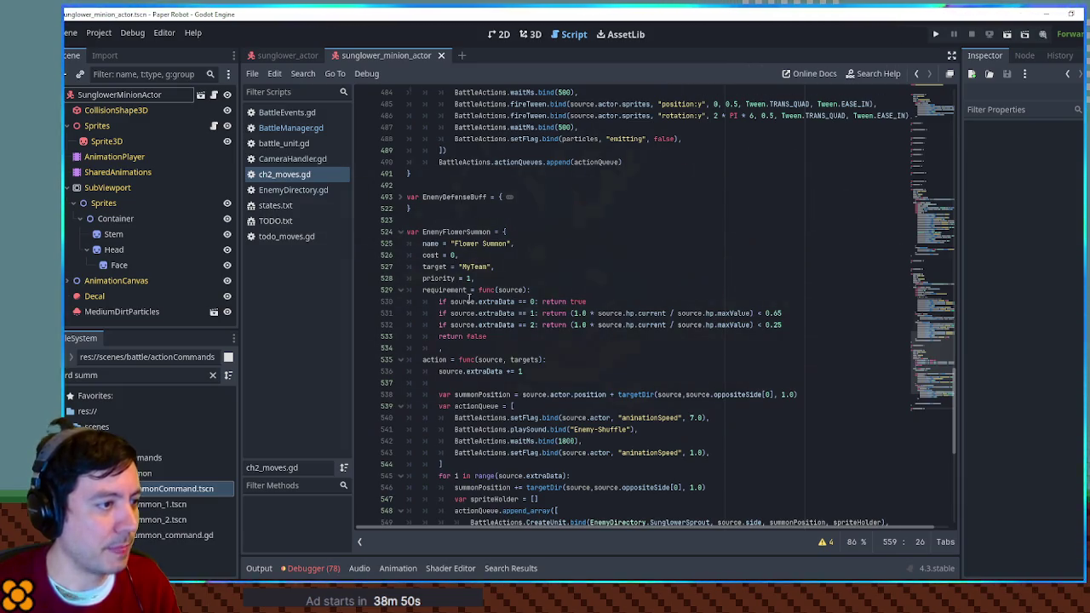
{"action": "scroll", "coordinate": [469, 298], "scroll_direction": "up", "scroll_amount": 5}
{"action": "scroll", "coordinate": [469, 298], "scroll_direction": "down", "scroll_amount": 10}
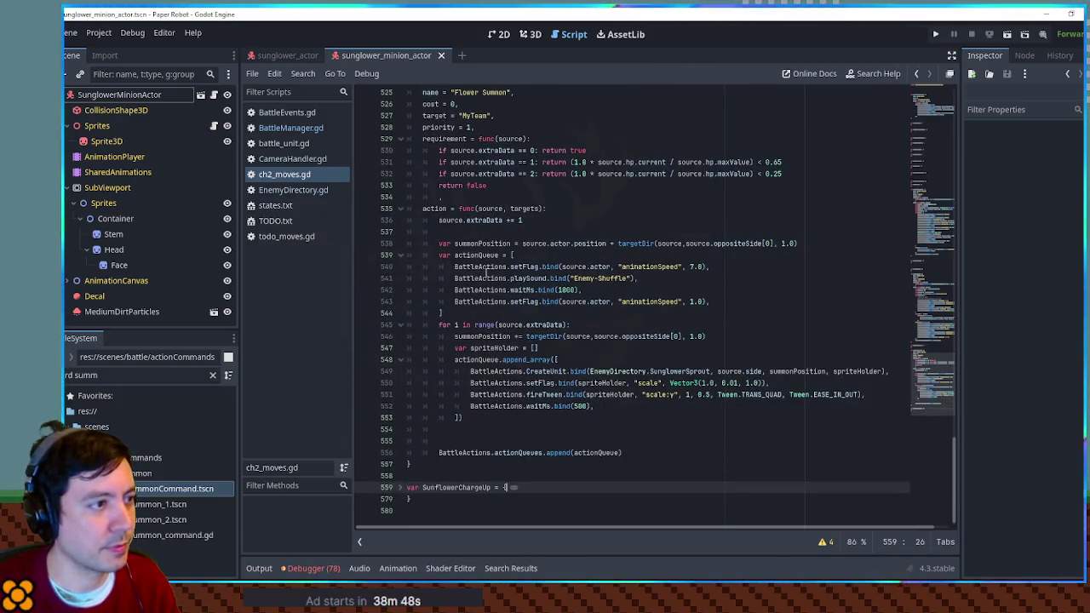
- Select source.actor on line 538, then pick the existing moveActor line above
{"action": "double_click", "coordinate": [480, 245]}
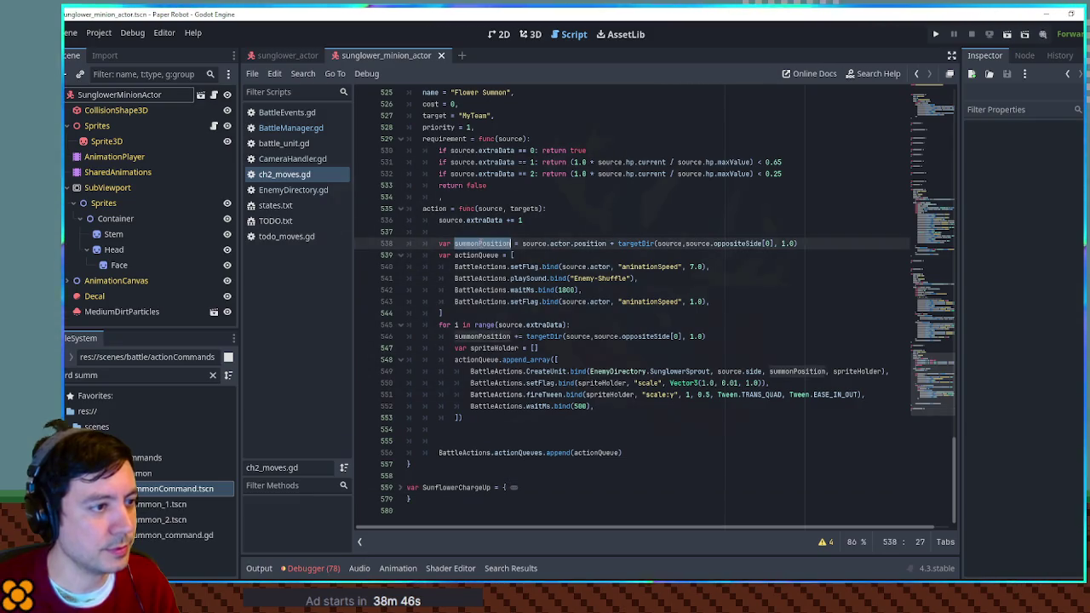
{"action": "left_click", "coordinate": [550, 245]}
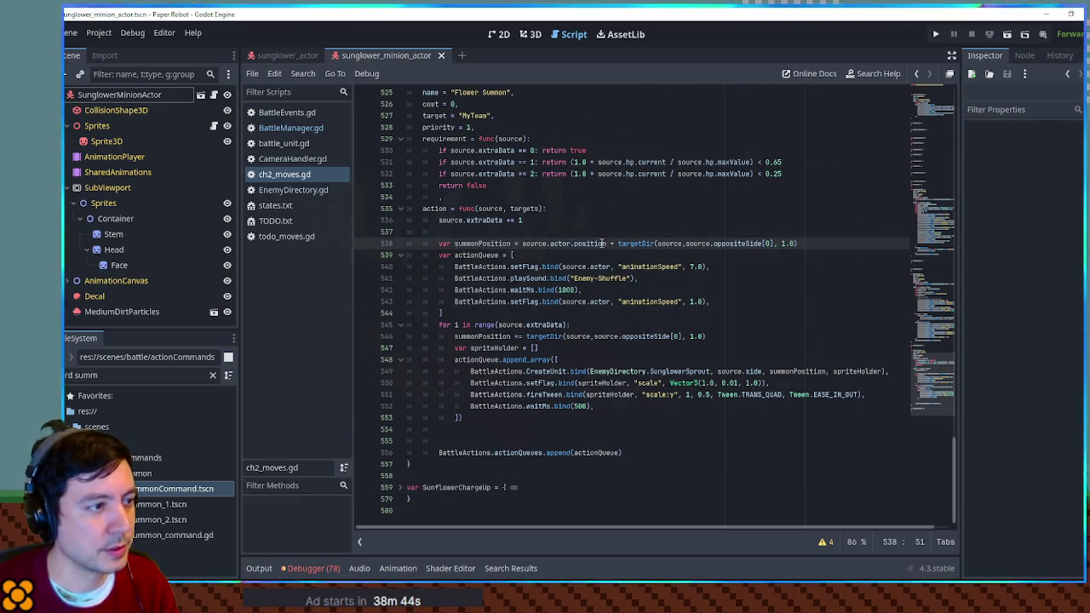
{"action": "double_click", "coordinate": [527, 243]}
{"action": "left_click_drag", "start_coordinate": [527, 241], "coordinate": [575, 243]}
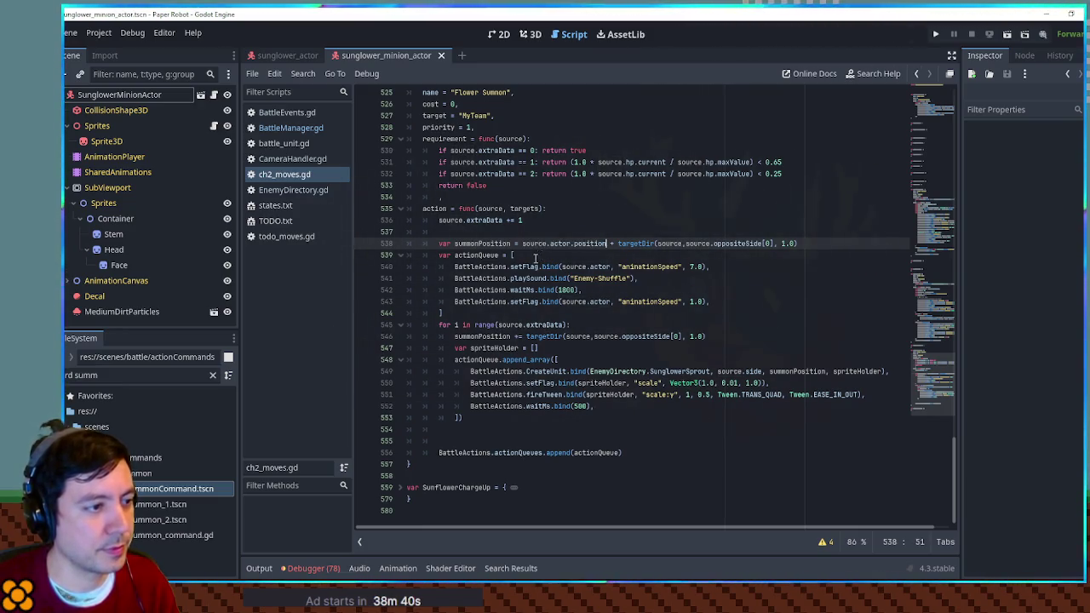
{"action": "scroll", "coordinate": [569, 271], "scroll_direction": "up", "scroll_amount": 5}
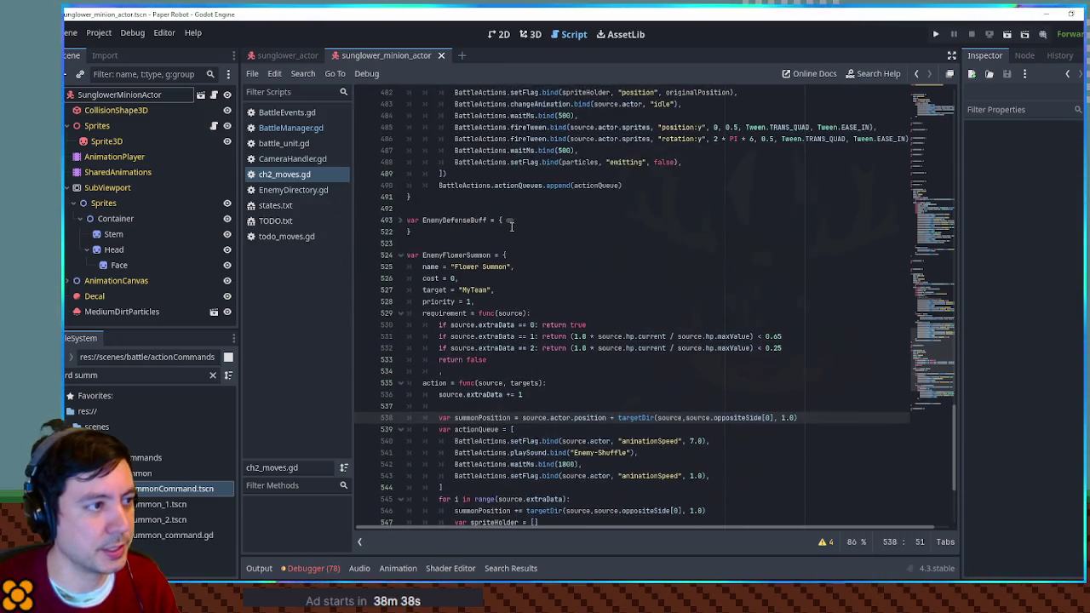
{"action": "scroll", "coordinate": [519, 226], "scroll_direction": "up", "scroll_amount": 3}
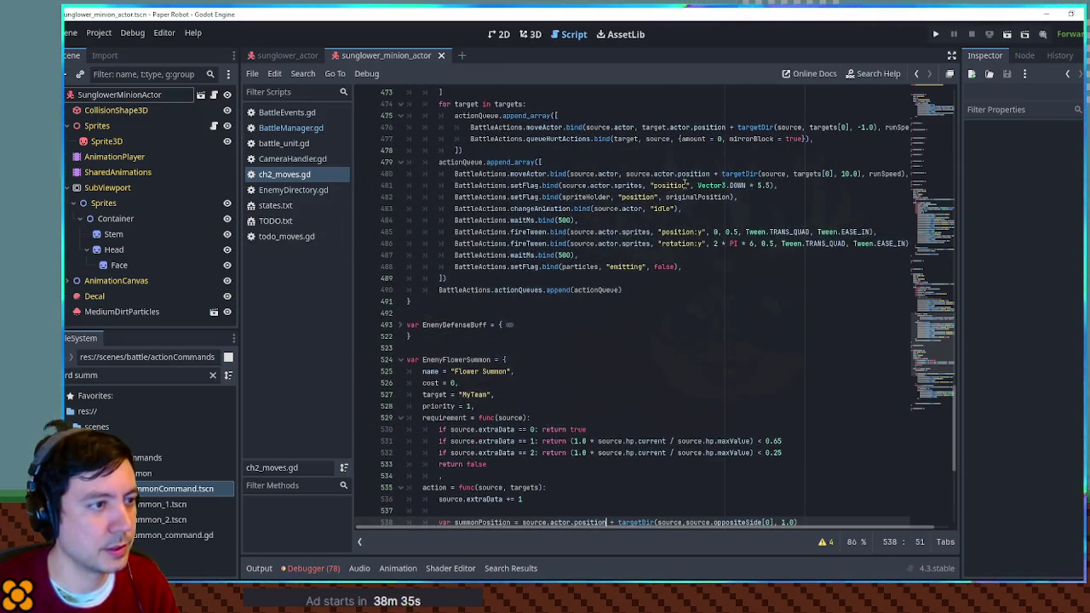
{"action": "left_click", "coordinate": [907, 173]}
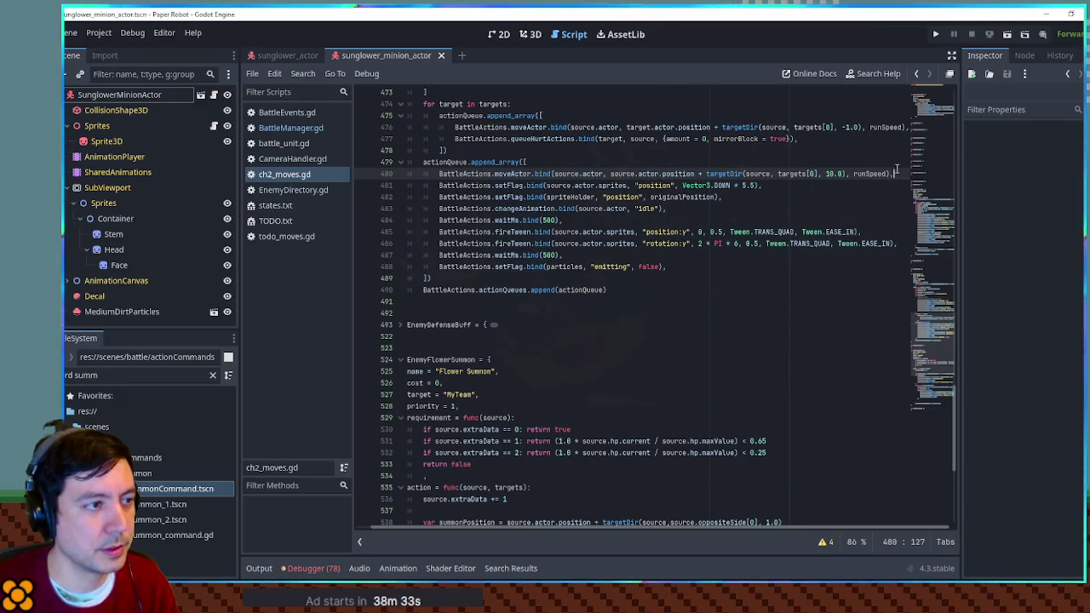
- Paste the moveActor call at the start of Flower Summon's queue with distance -0.33 and speed 1.0
{"action": "key", "text": "shift+Up"}
{"action": "key", "text": "ctrl+c"}
{"action": "scroll", "coordinate": [542, 324], "scroll_direction": "down", "scroll_amount": 15}
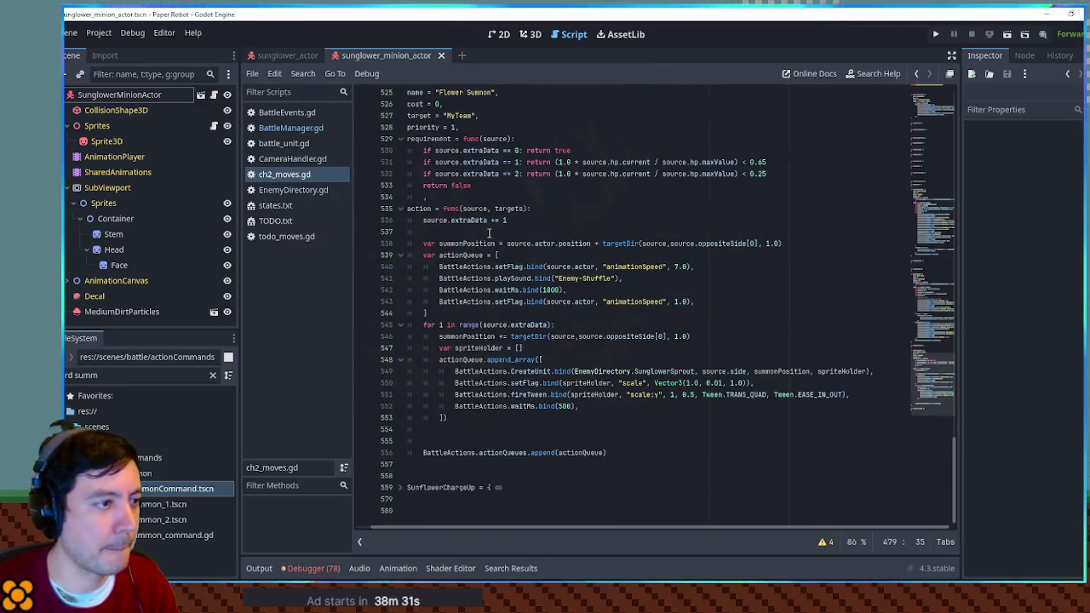
{"action": "left_click", "coordinate": [503, 252]}
{"action": "key", "text": "ctrl+v"}
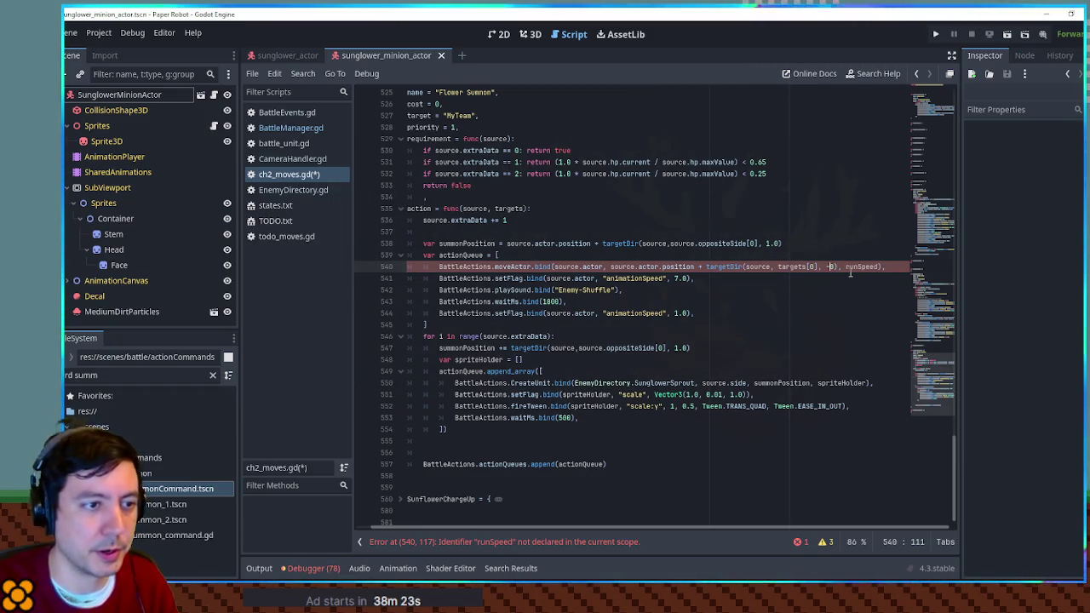
{"action": "type", "text": "), "}
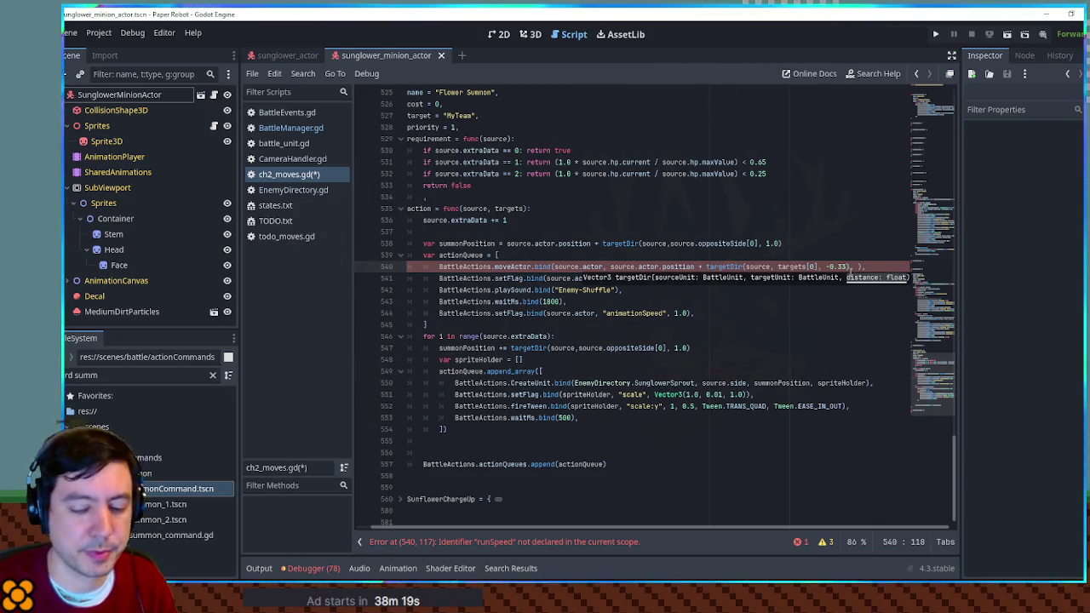
{"action": "type", "text": "1.0"}
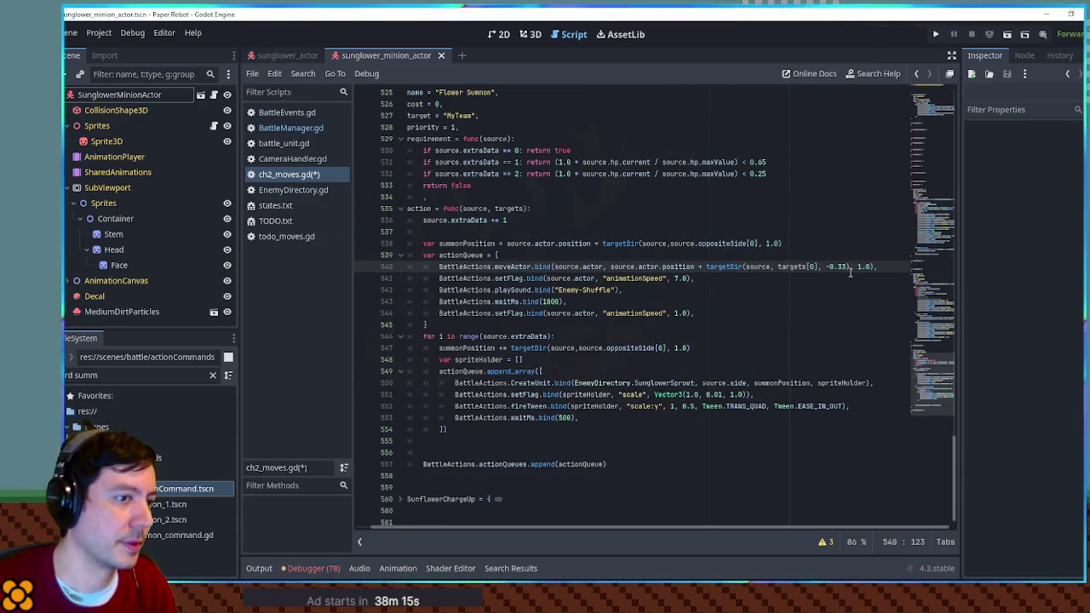
- Change line 538's summon offset to 0.66 and line 547's spacing to 0.85, then save
{"action": "double_click", "coordinate": [486, 245]}
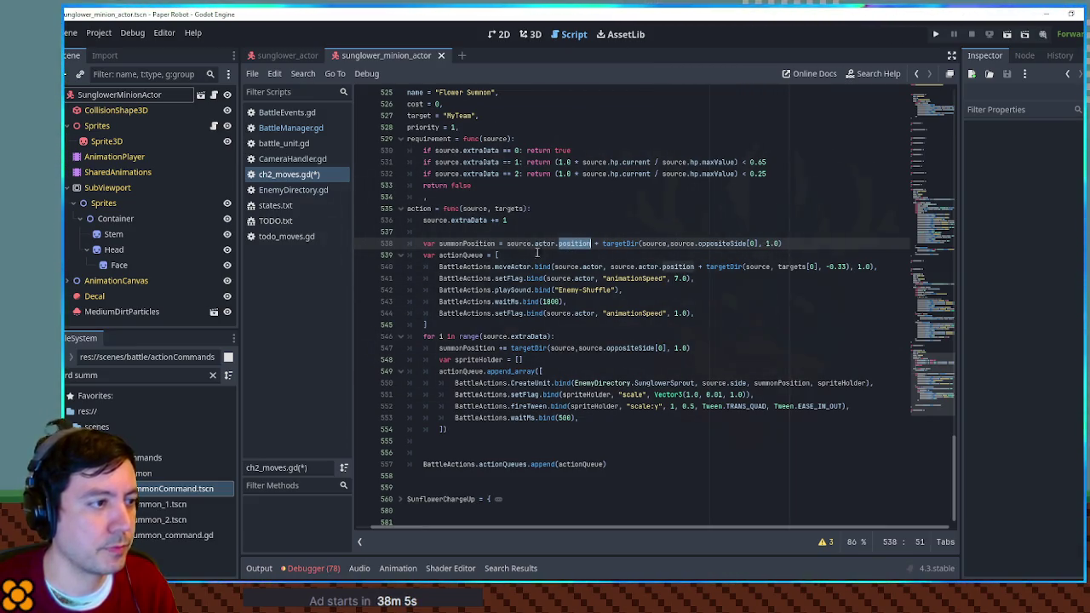
{"action": "double_click", "coordinate": [478, 245]}
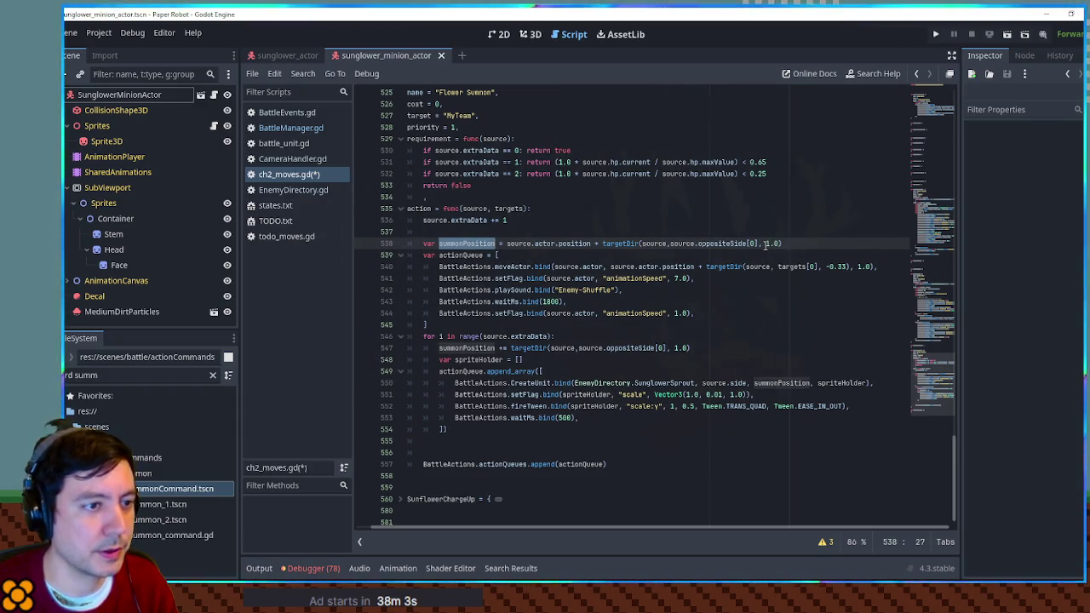
{"action": "left_click_drag", "start_coordinate": [765, 245], "coordinate": [776, 247]}
{"action": "type", "text": "."}
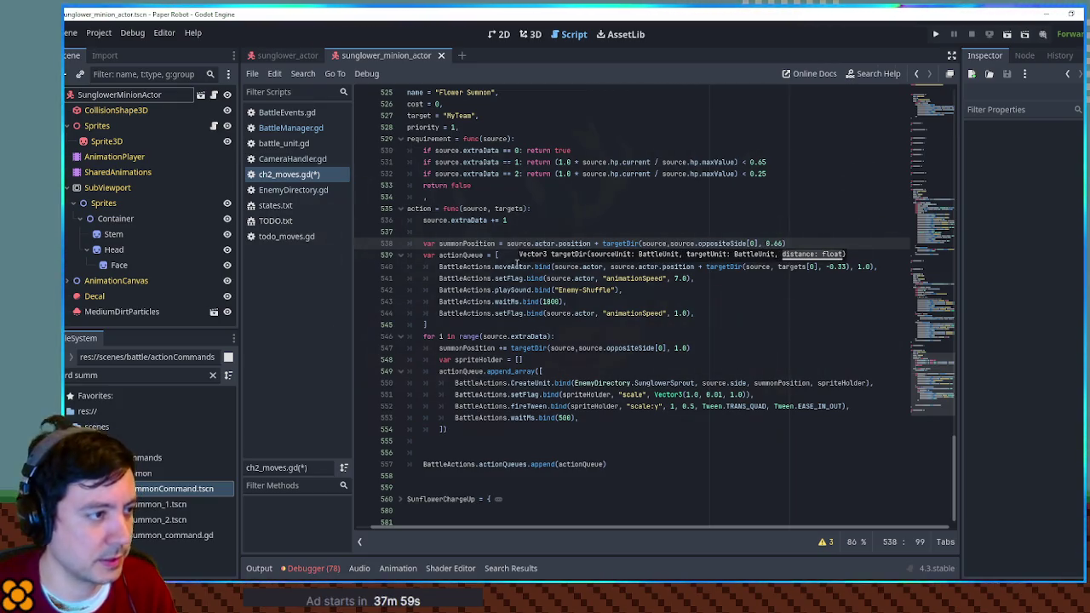
{"action": "left_click", "coordinate": [451, 244]}
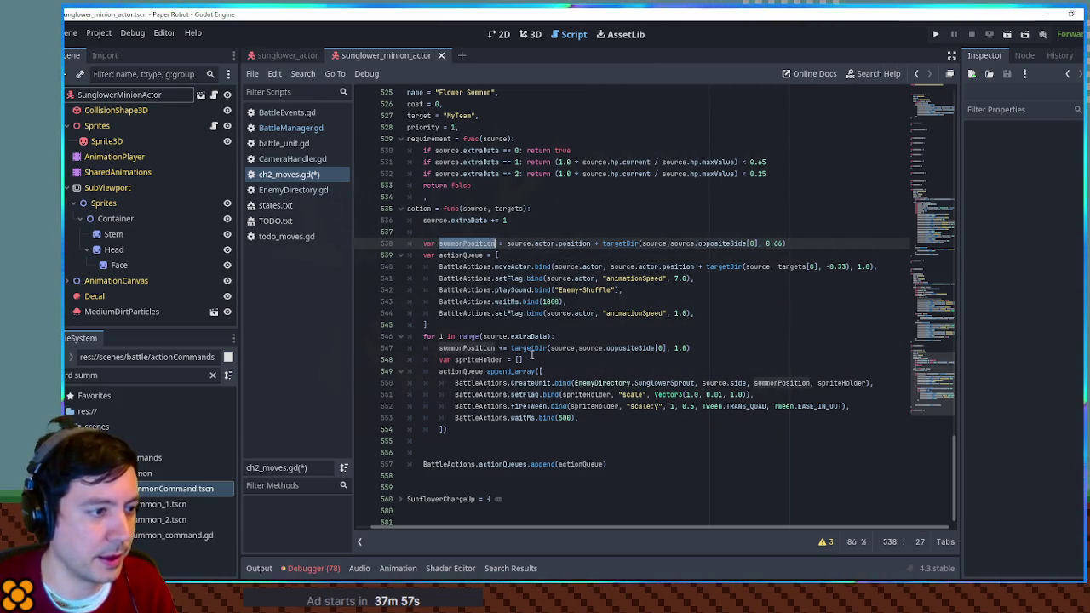
{"action": "left_click", "coordinate": [674, 348]}
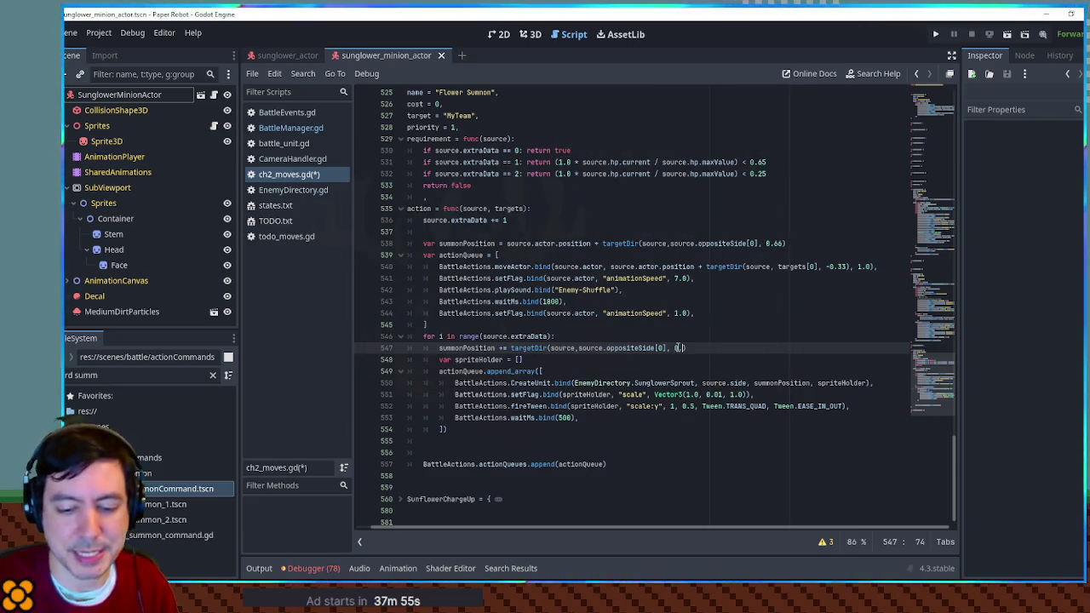
{"action": "type", "text": "85"}
{"action": "key", "text": "ctrl+s"}
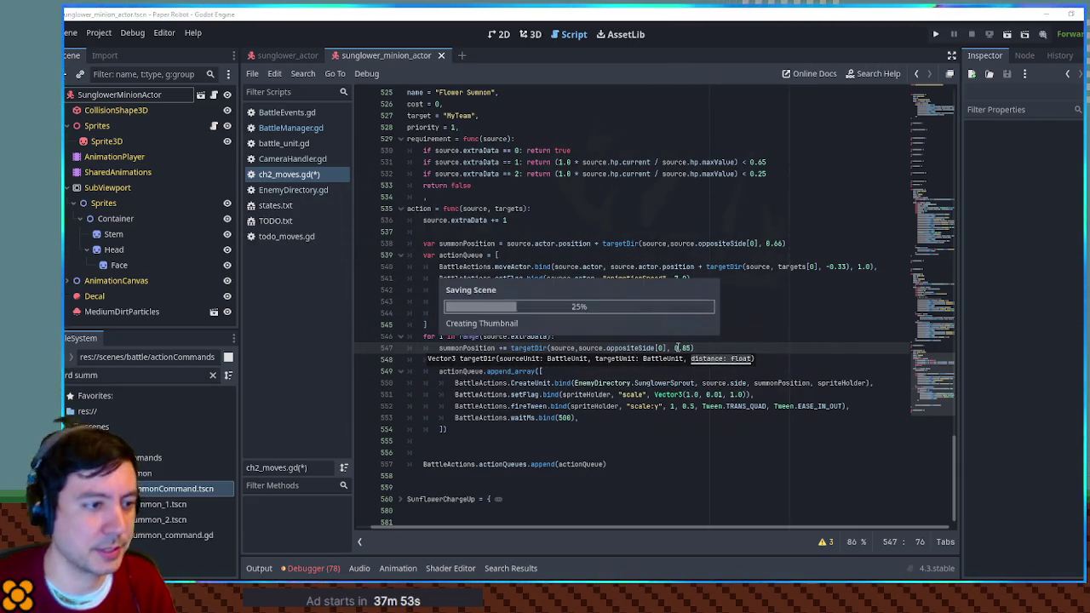
{"action": "left_click", "coordinate": [749, 328]}
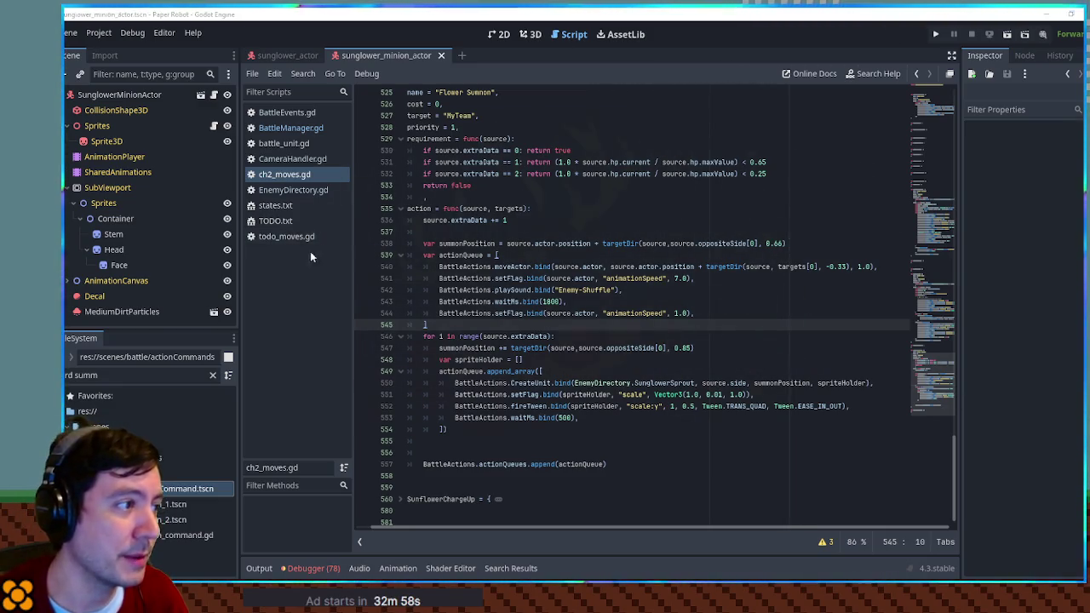
{"action": "left_click", "coordinate": [300, 218]}
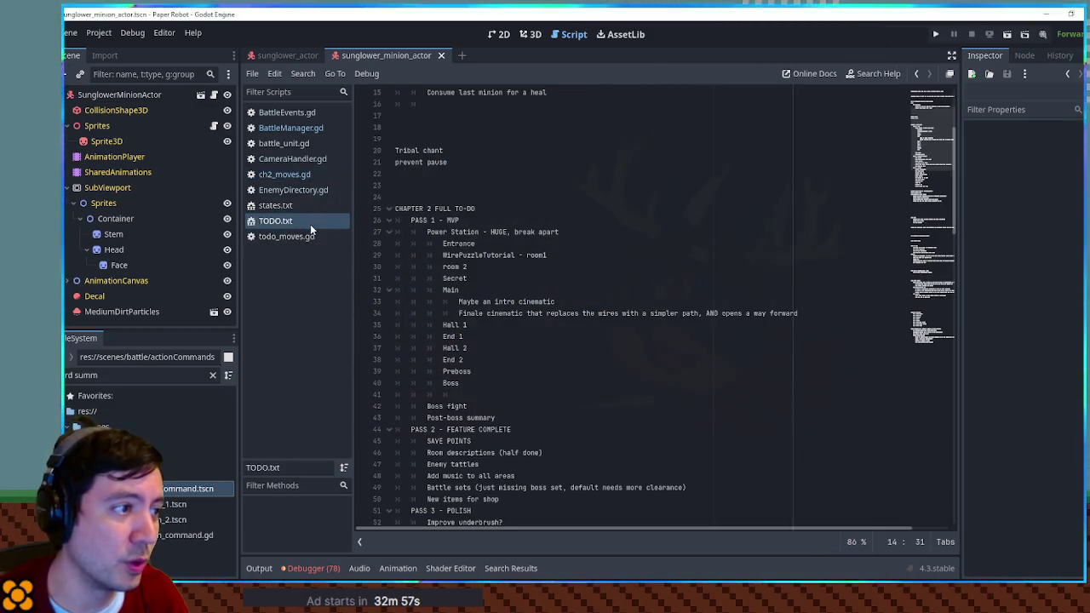
{"action": "left_click", "coordinate": [287, 128]}
{"action": "scroll", "coordinate": [649, 335], "scroll_direction": "down", "scroll_amount": 10}
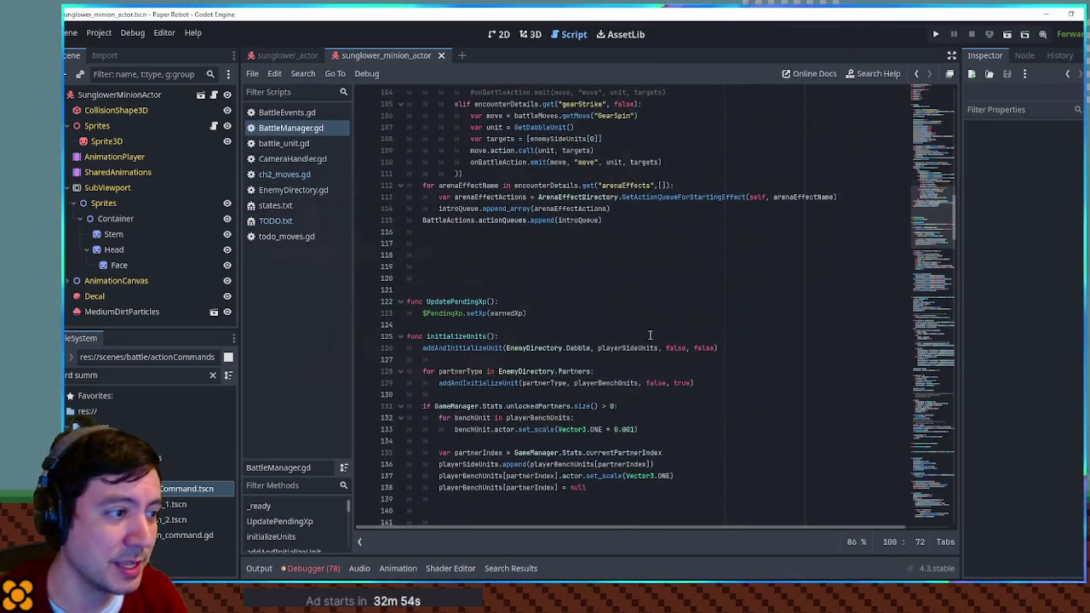
{"action": "scroll", "coordinate": [650, 335], "scroll_direction": "up", "scroll_amount": 10}
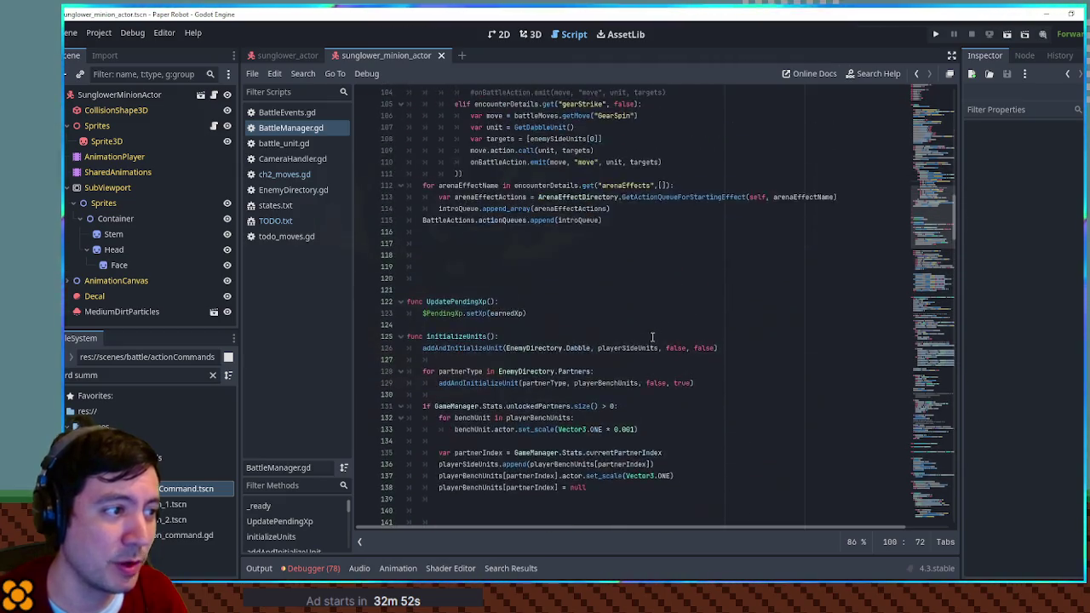
{"action": "left_click", "coordinate": [282, 178]}
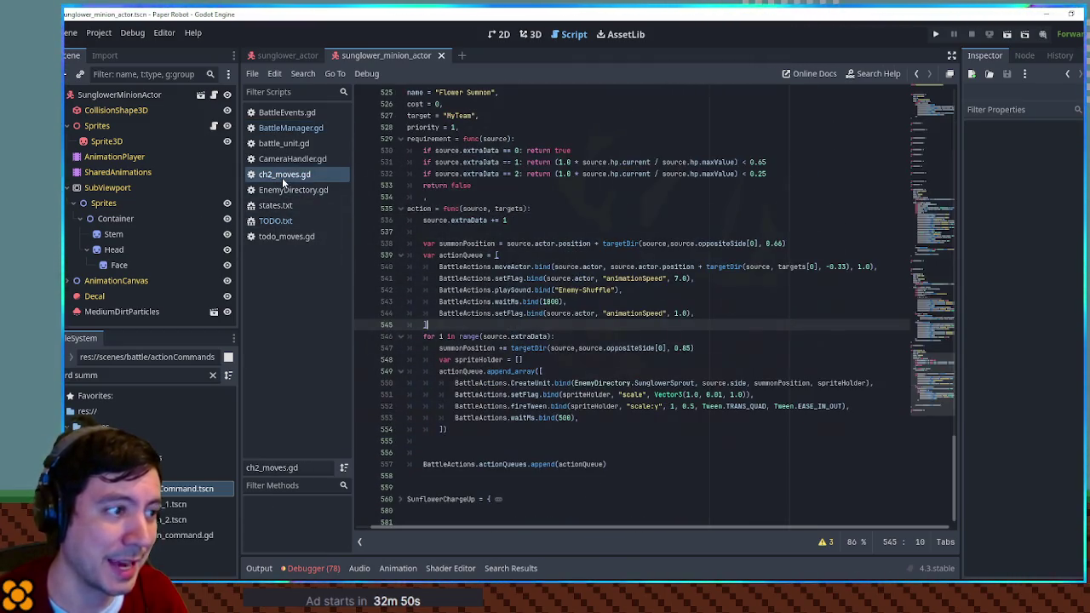